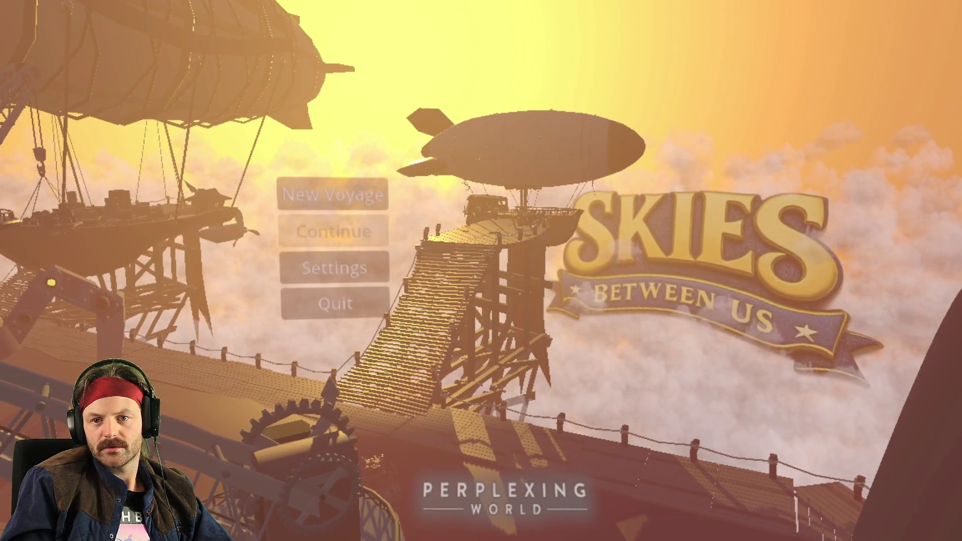
Switch from the running game to the editor's CloudMenu.gd script and save the scene.
key("alt+Tab")
key("ctrl+s")
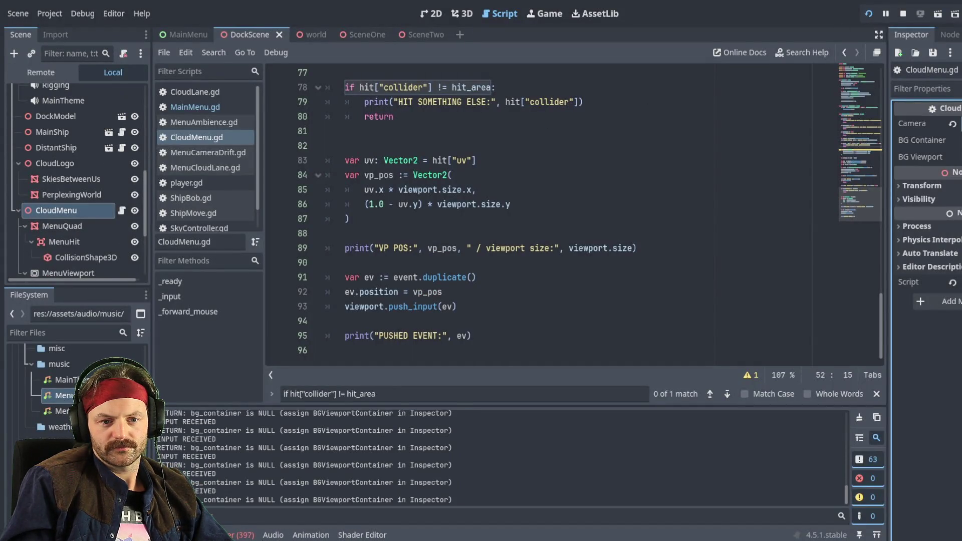
Try the cloud menu buttons in the running game, then return to the MainMenu script.
key("alt+Tab")
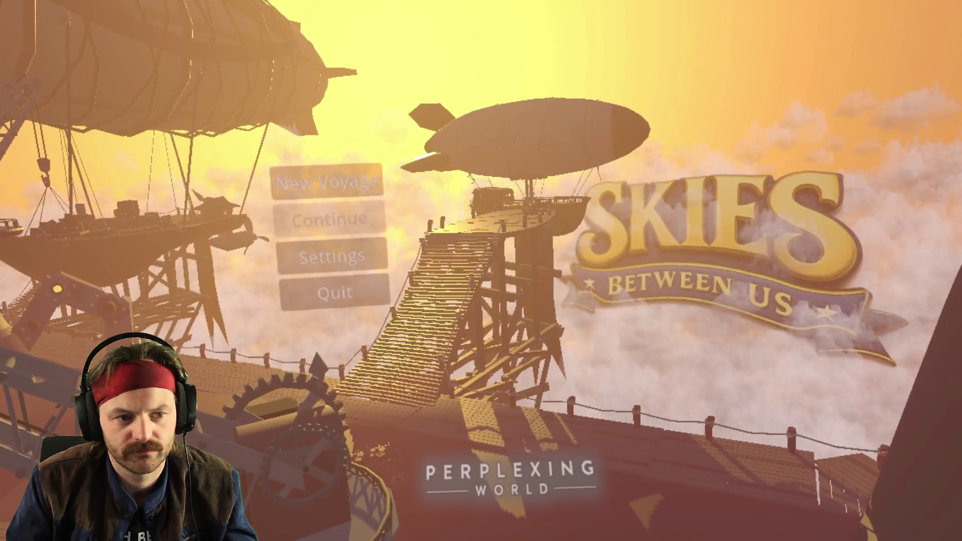
key("alt+Tab")
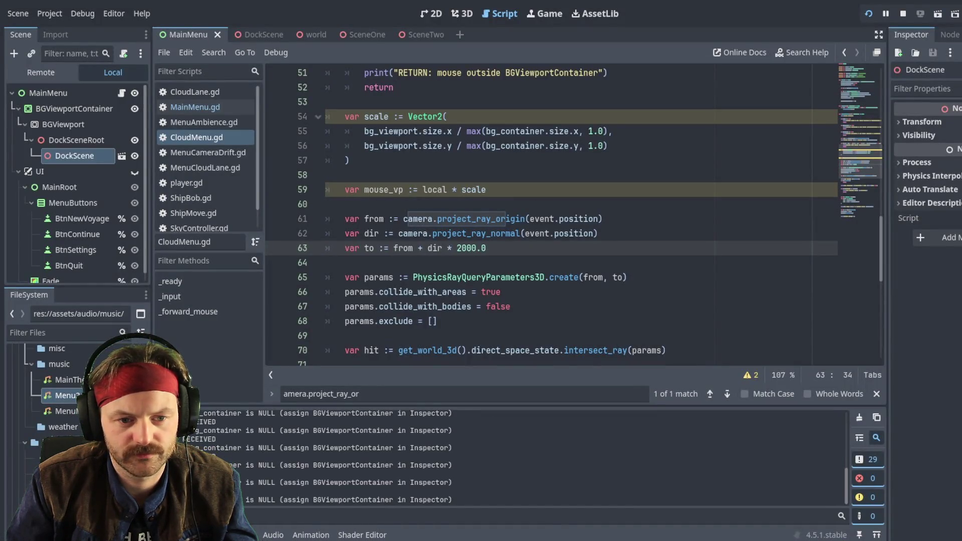
Return to the fullscreen Skies Between Us title screen to retest the cloud buttons.
key("alt+Tab")
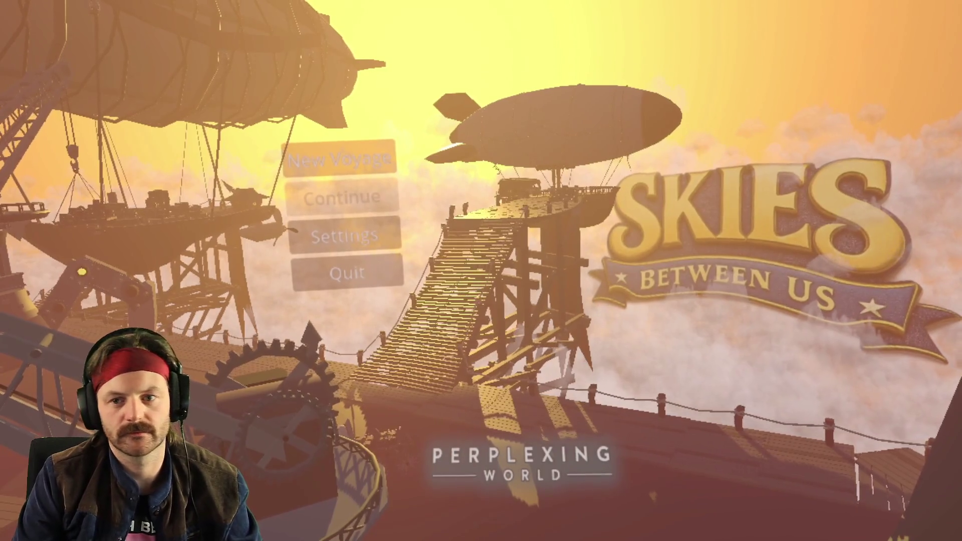
Stop the test run with F8, leaving the 'uv' error at CloudMenu.gd line 65.
key("F8")
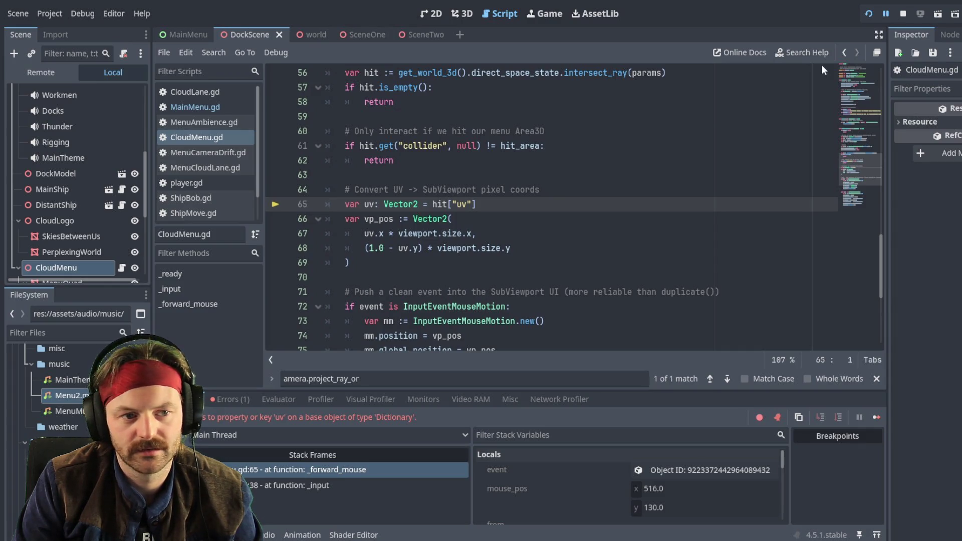
End the paused debug run and inspect the _forward_mouse invalid 'uv' Dictionary access error.
key("F8")
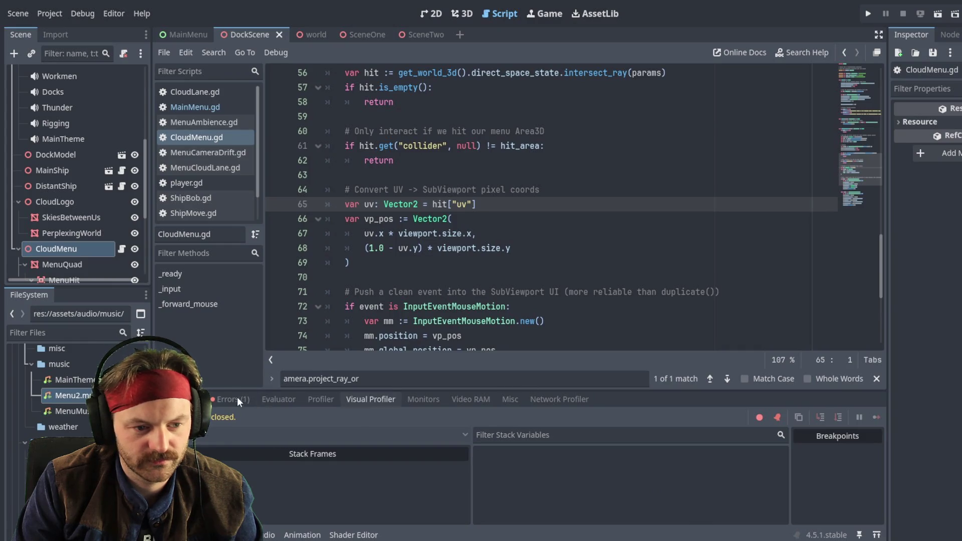
left_click(236, 398)
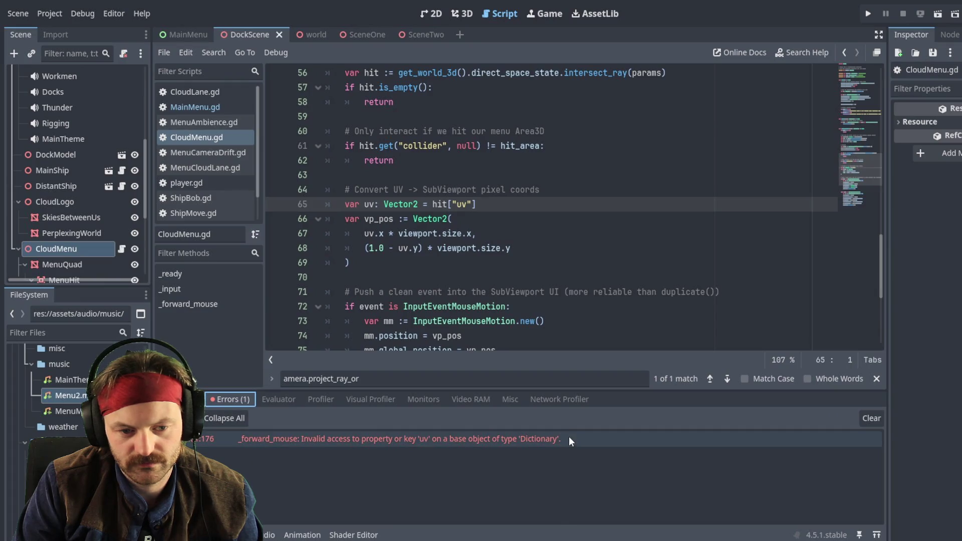
left_click(251, 439)
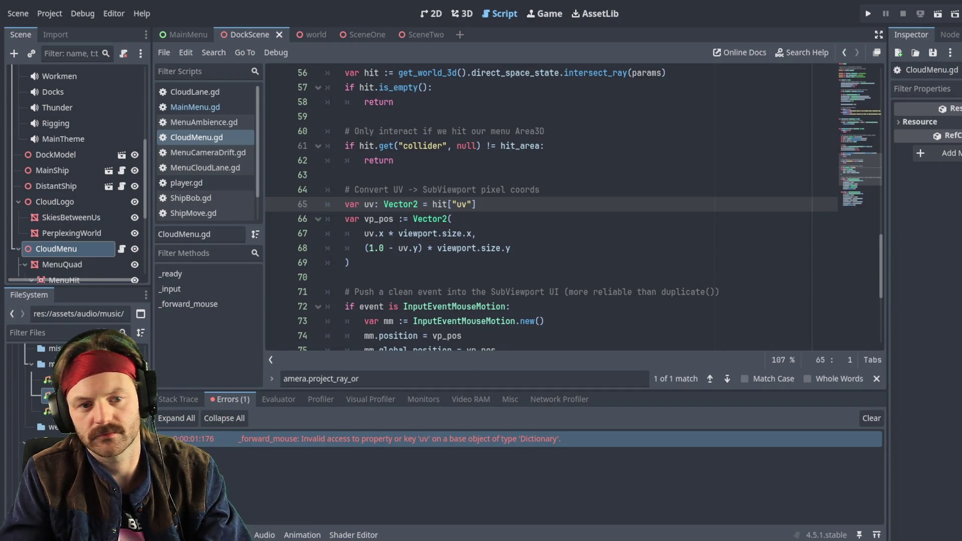
Run the project to view the title screen menu, then return to the editor.
key("F5")
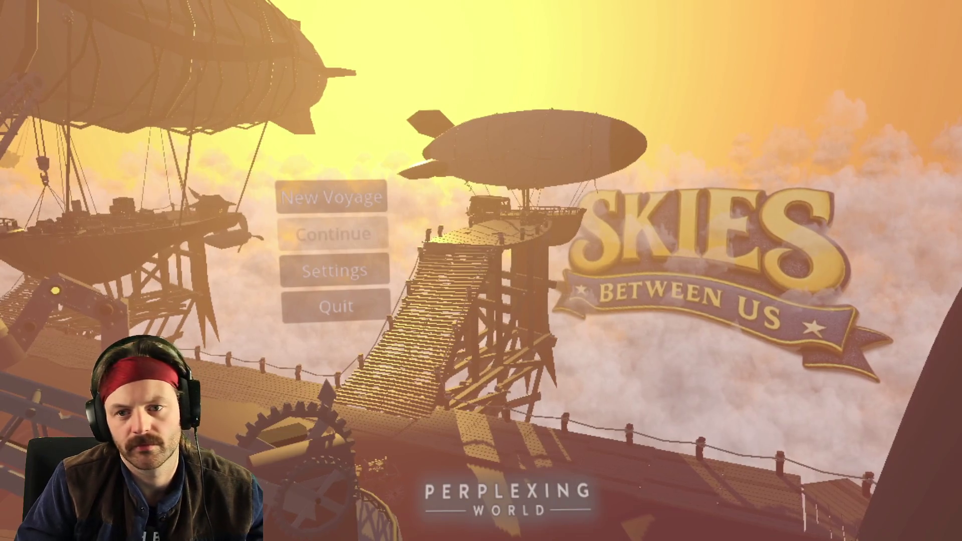
key("alt+Tab")
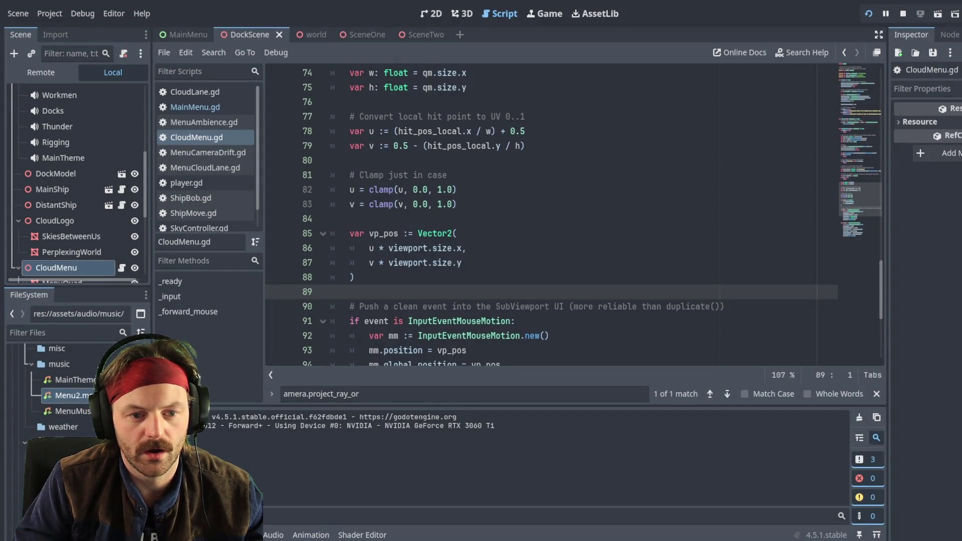
Bring up the running Skies Between Us menu with New Voyage, Continue, Settings and Quit.
key("alt+Tab")
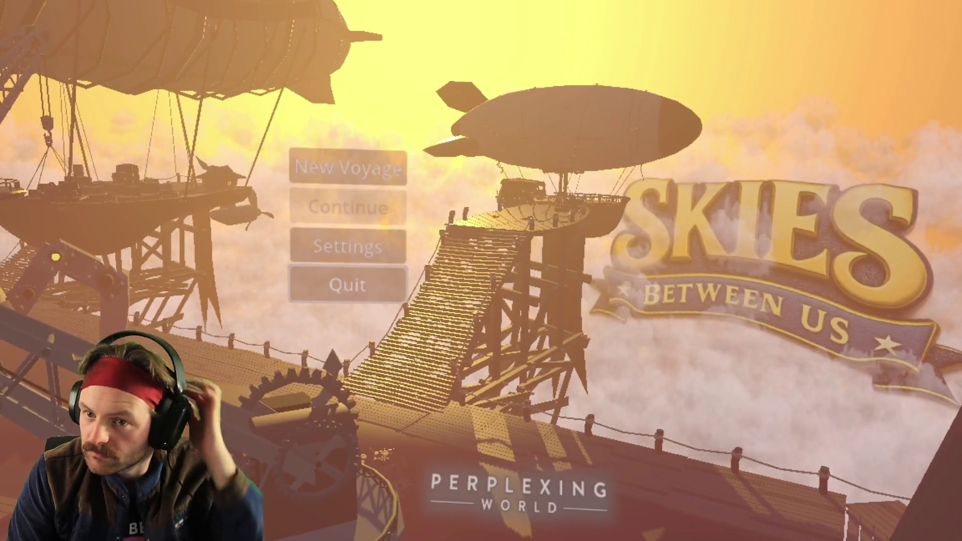
Stop and rerun the game repeatedly to test the FORWARD CLICK logging on menu clicks.
key("F8")
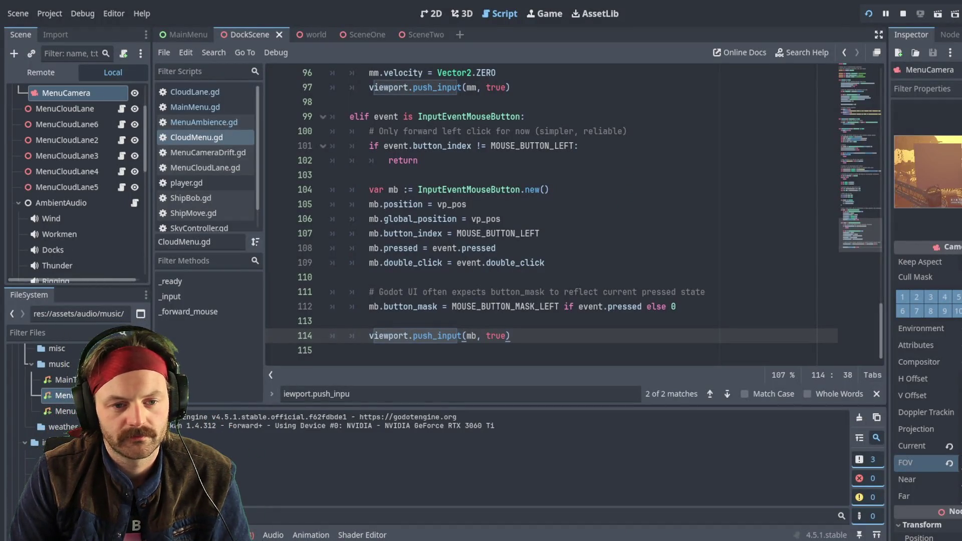
key("alt+Tab")
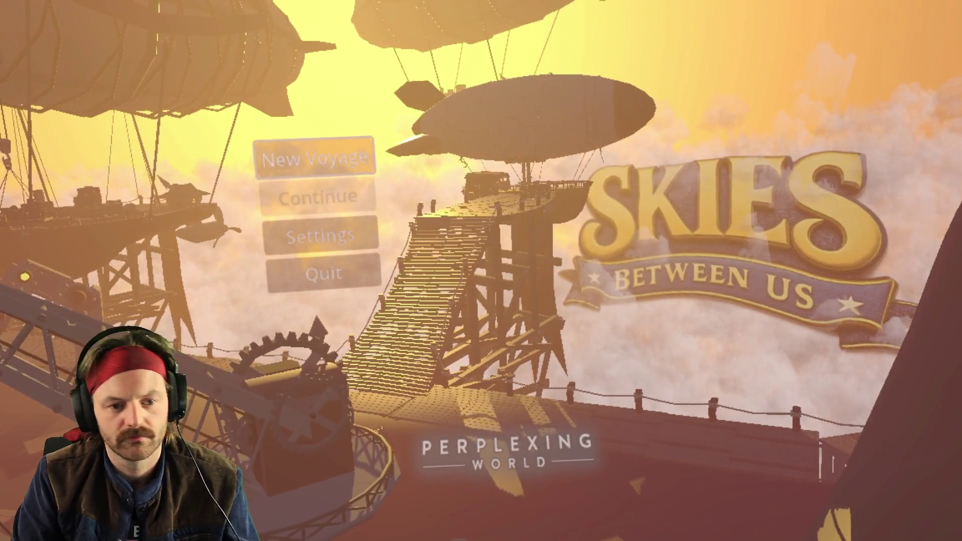
key("alt+Tab")
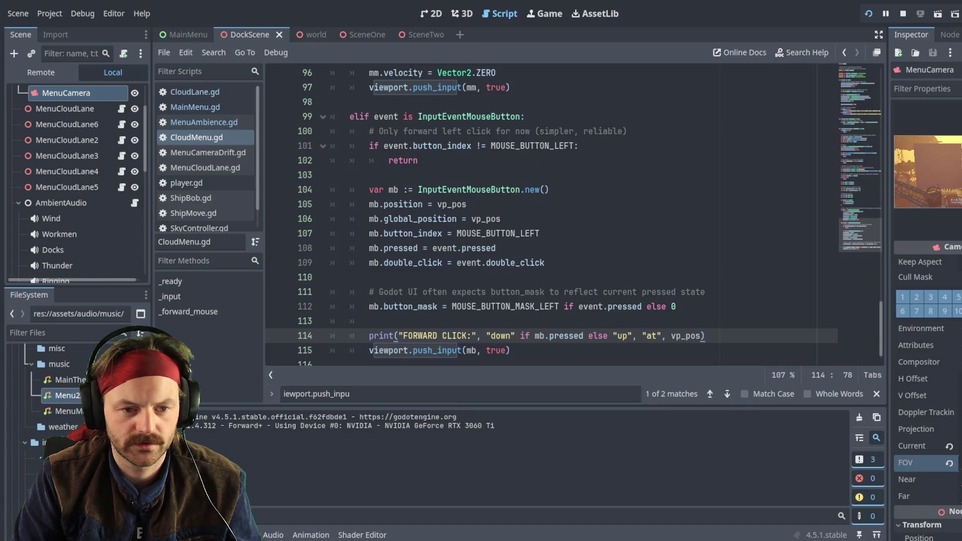
key("alt+Tab")
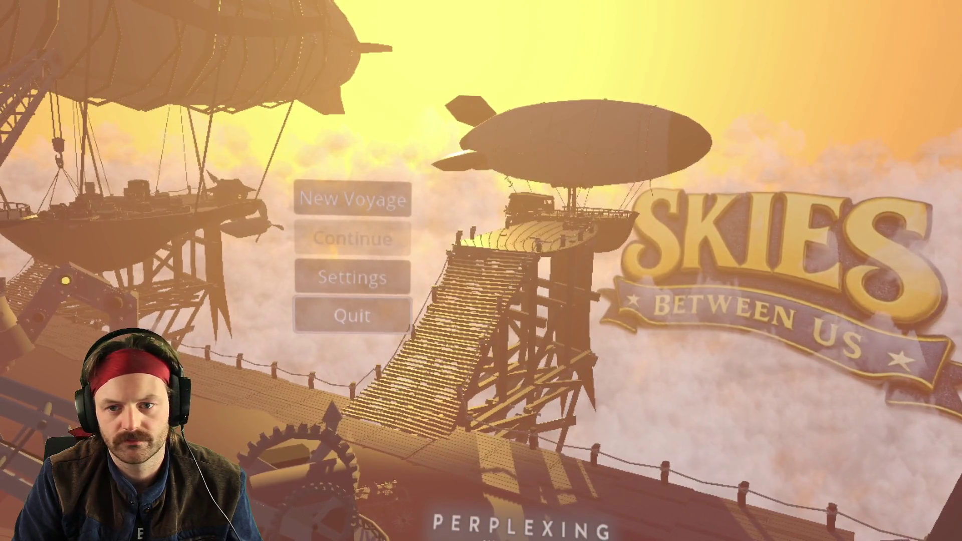
key("alt+F4")
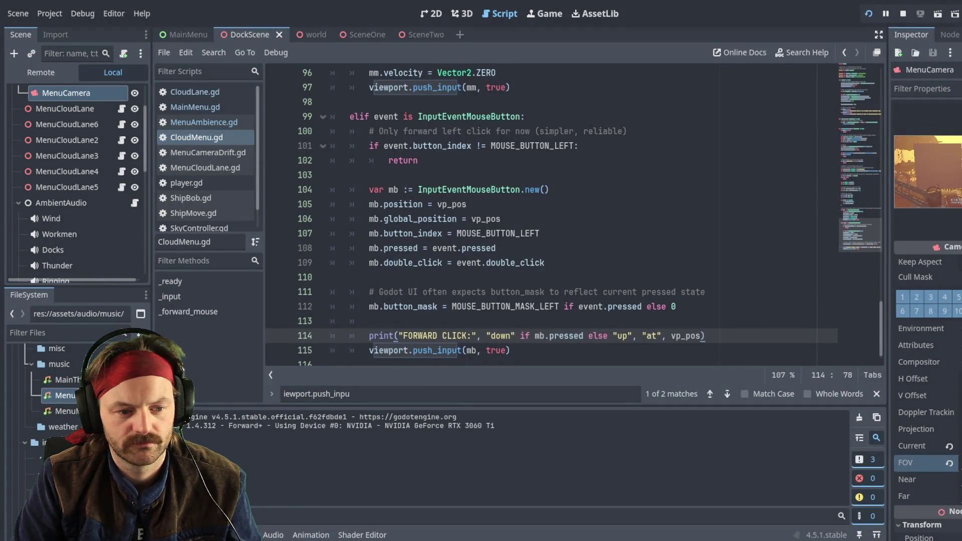
key("F5")
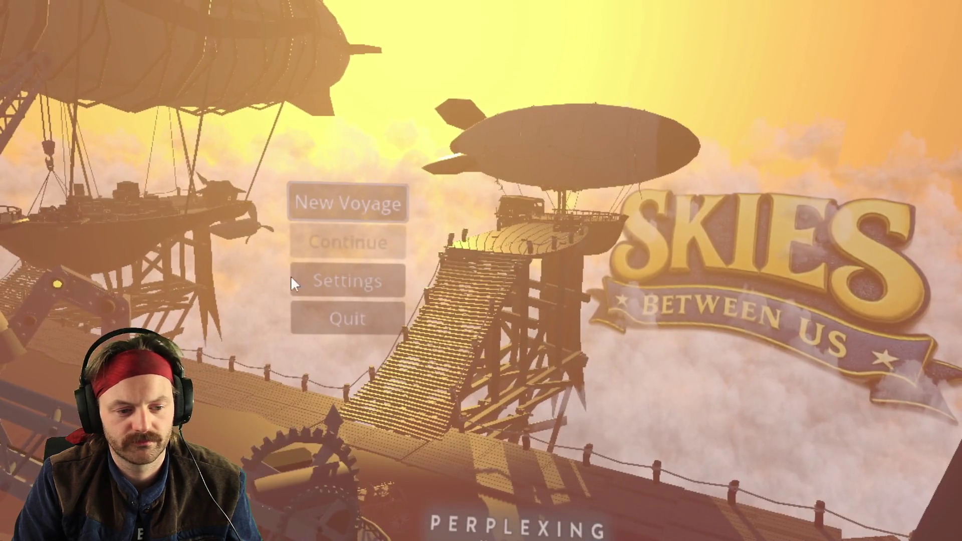
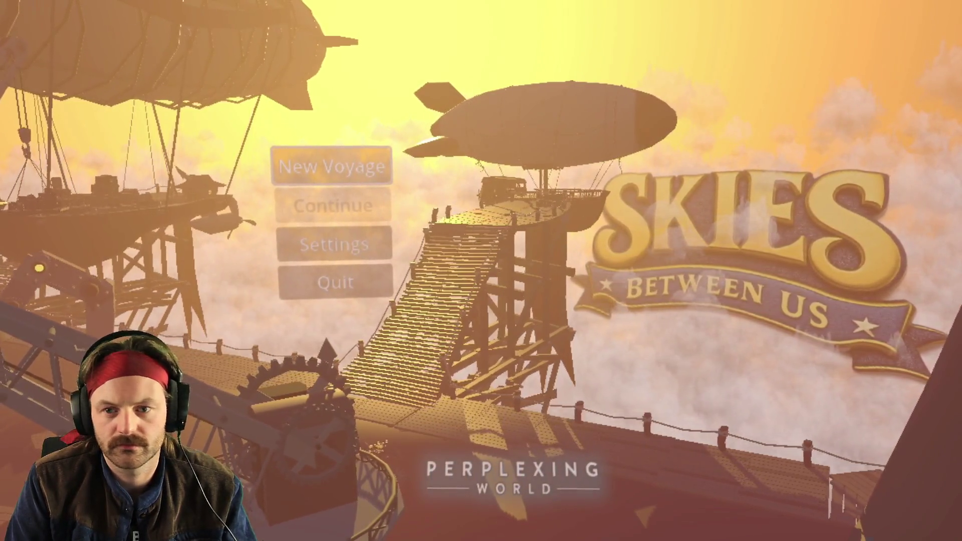
key("F8")
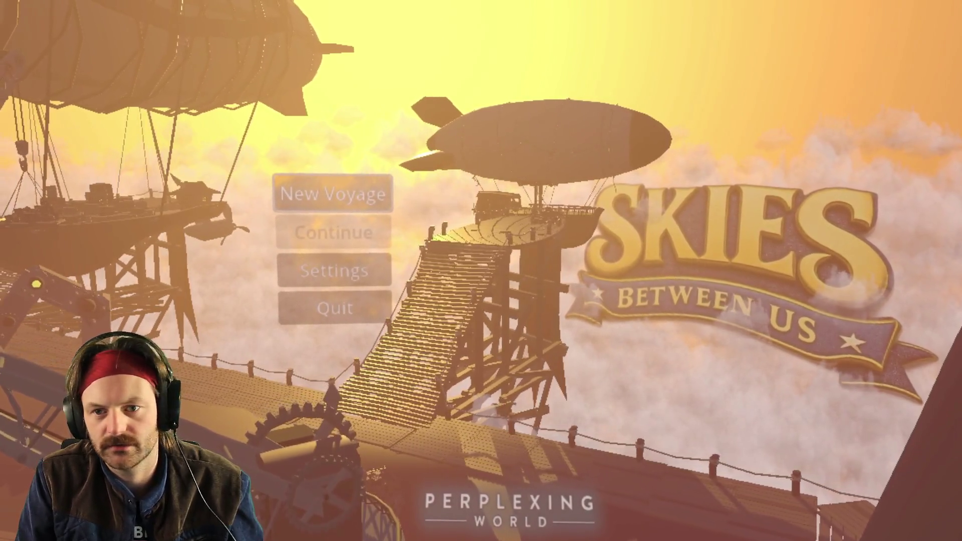
key("alt+Tab")
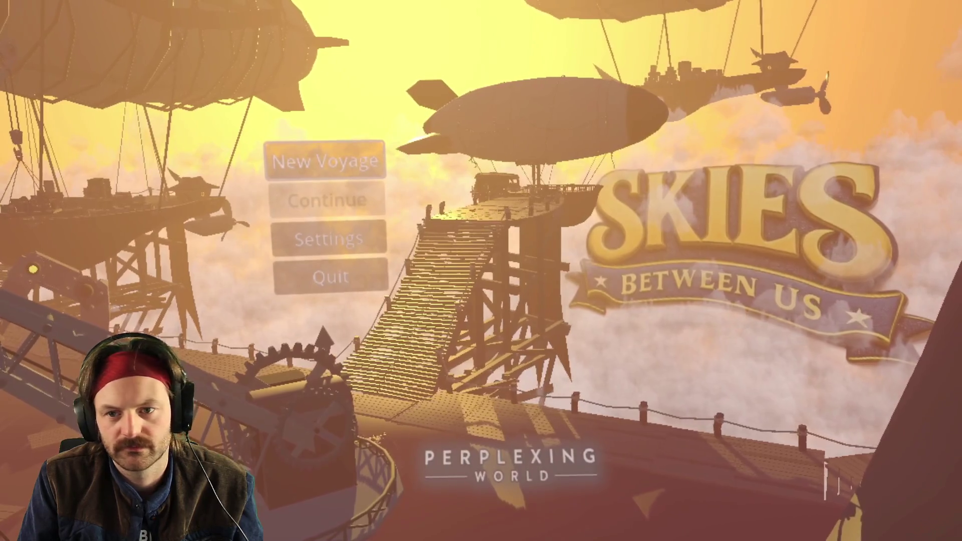
key("F8")
key("F5")
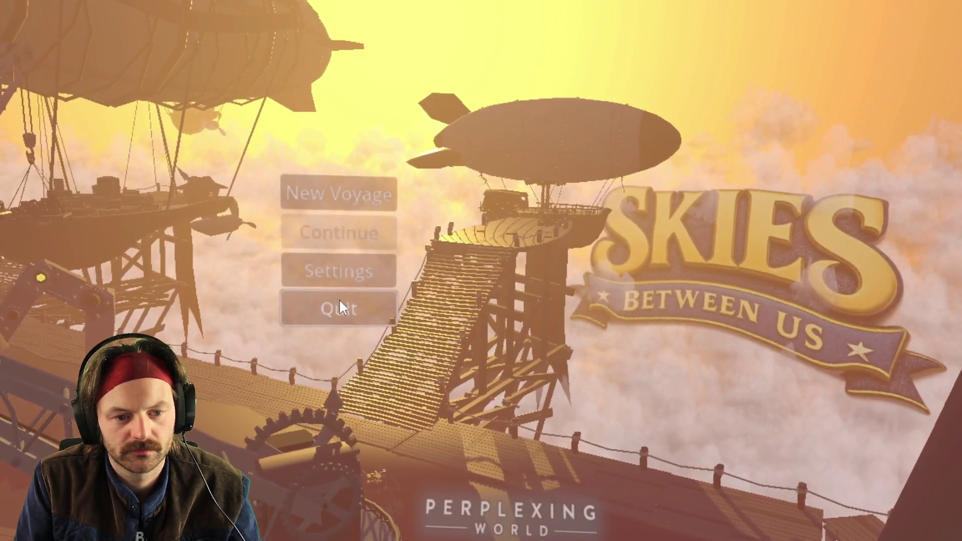
key("alt+Tab")
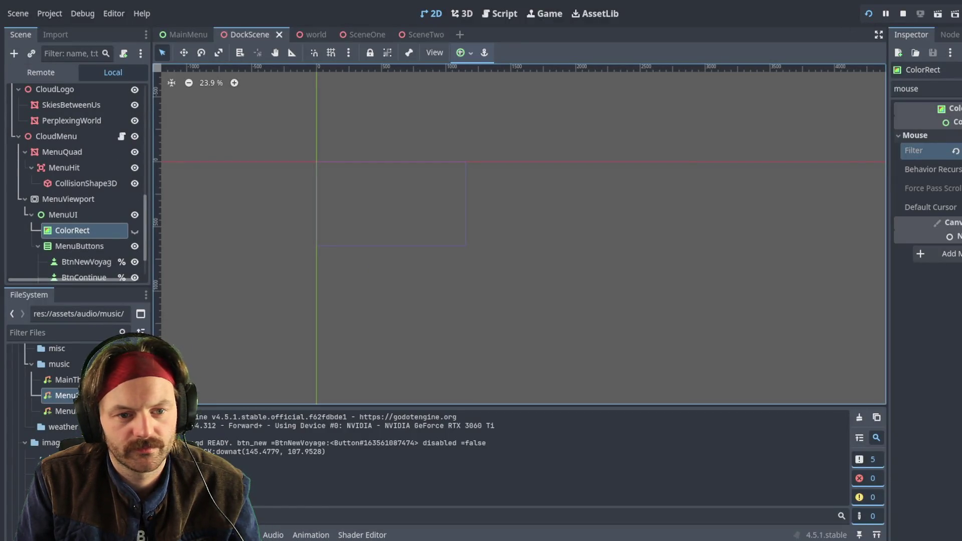
key("alt+Tab")
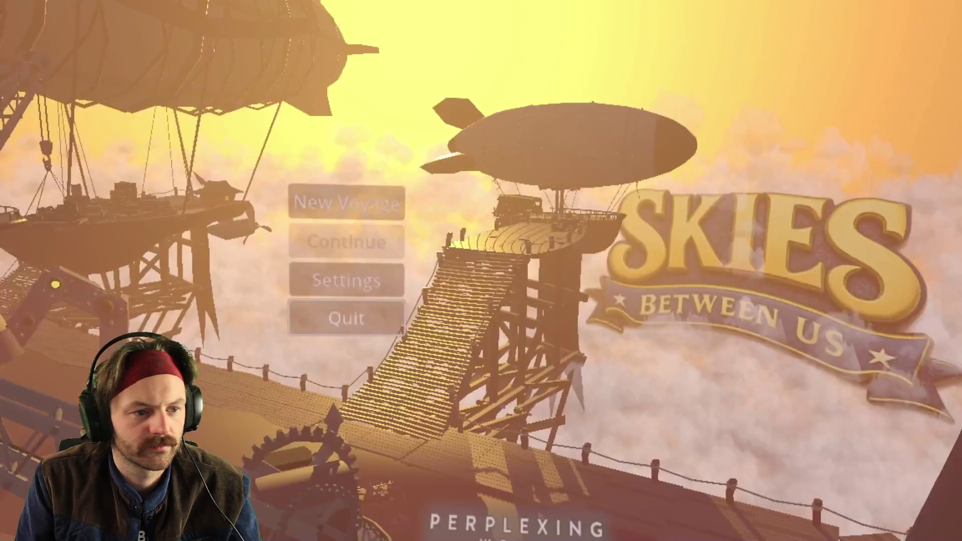